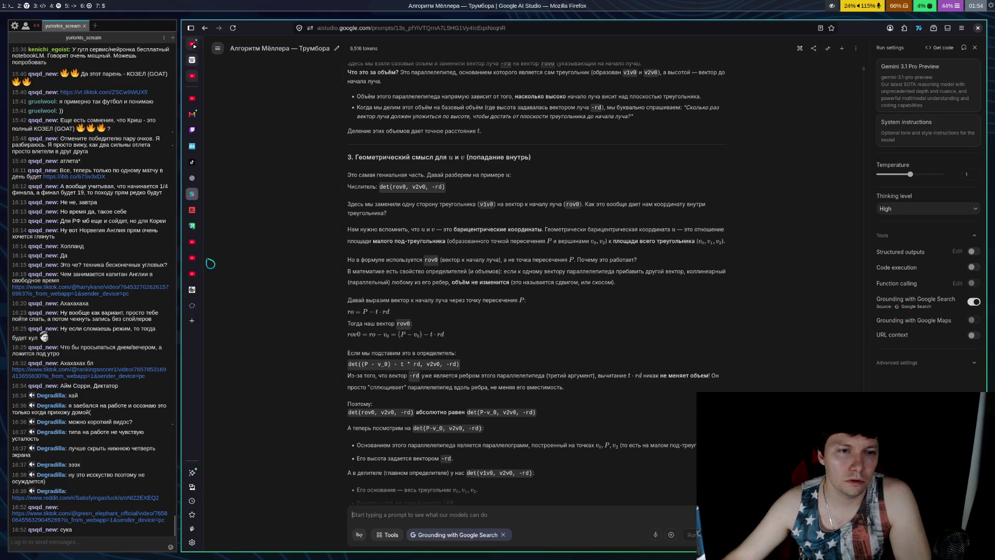
- Go to the Twitch stream and open the TikTok video linked in its chat
click(192, 130)
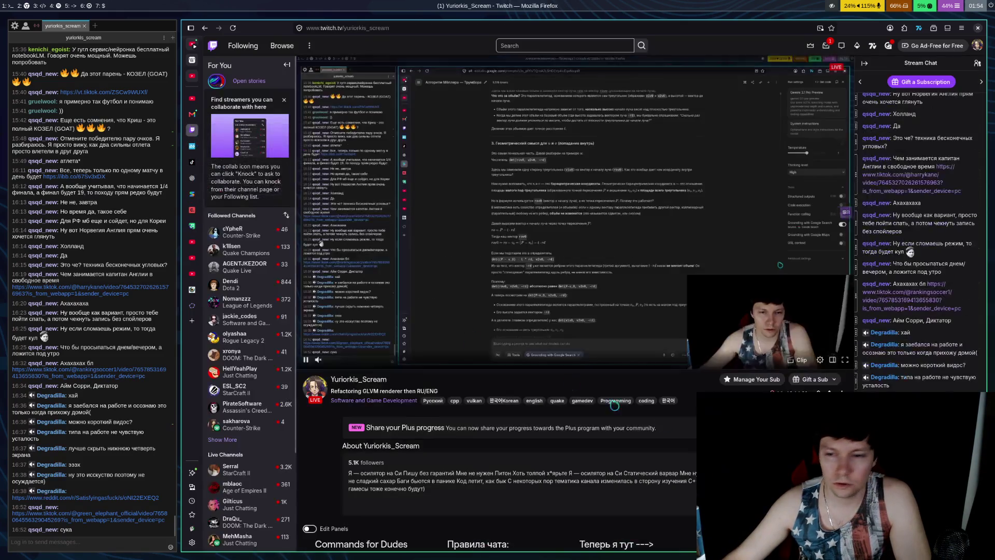
click(913, 474)
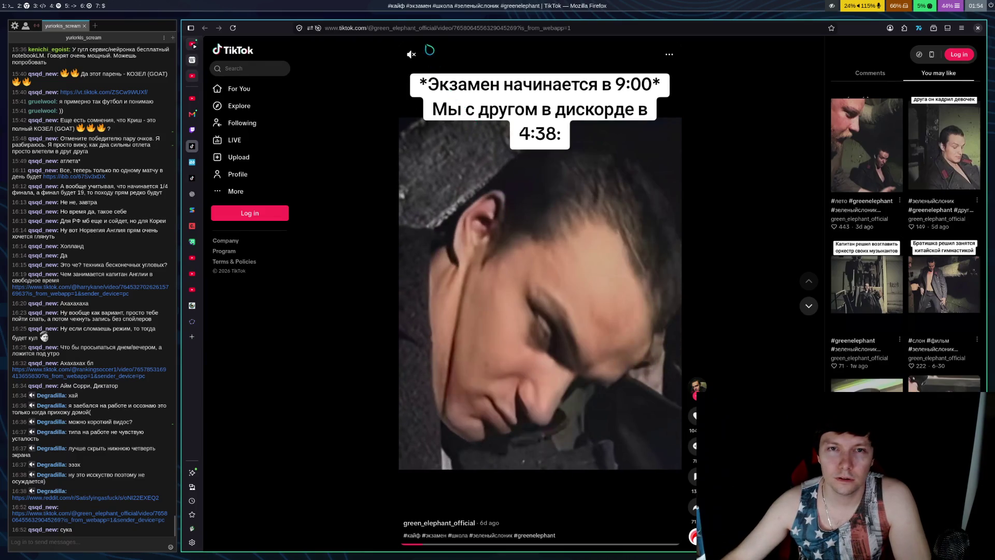
- Unmute the TikTok video, then move through the Twitch and Shadertoy tabs to the GeoGebra triangle sketch
mouse_move(425, 61)
drag(426, 61, 439, 57)
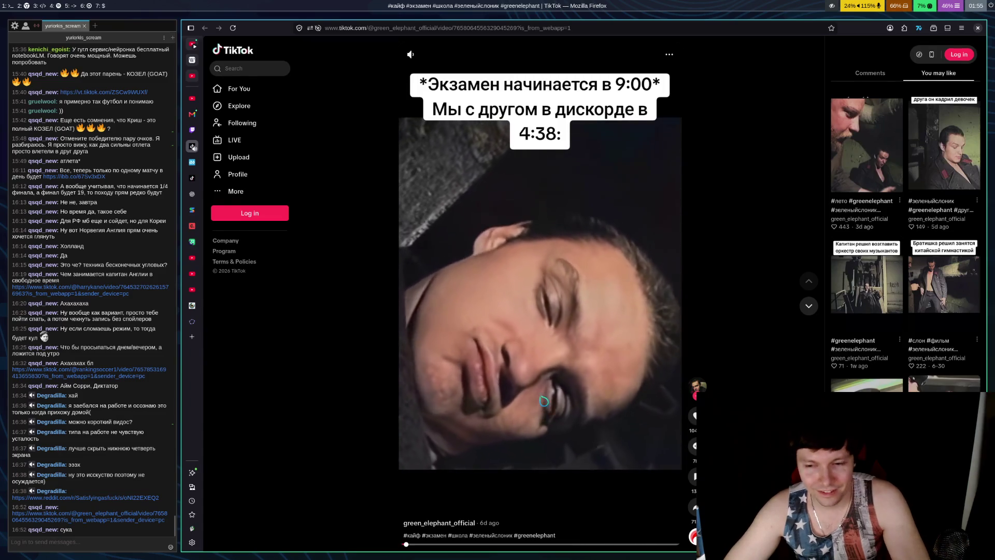
key(ctrl+Page_Up)
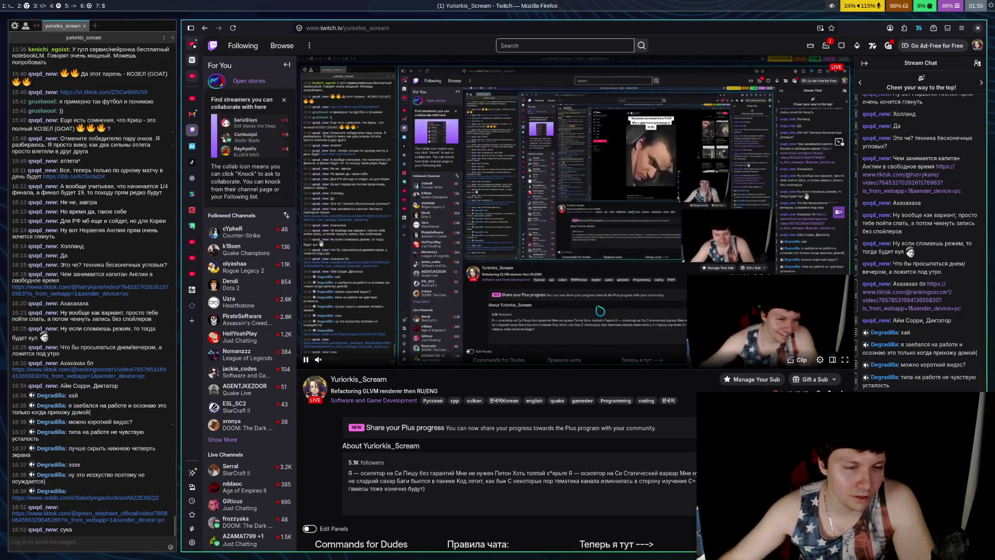
click(192, 289)
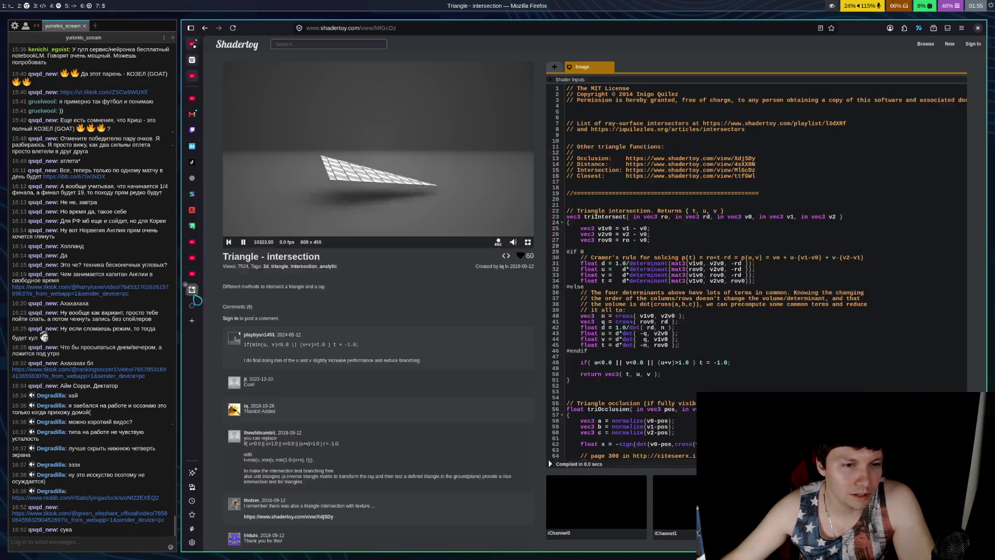
click(191, 305)
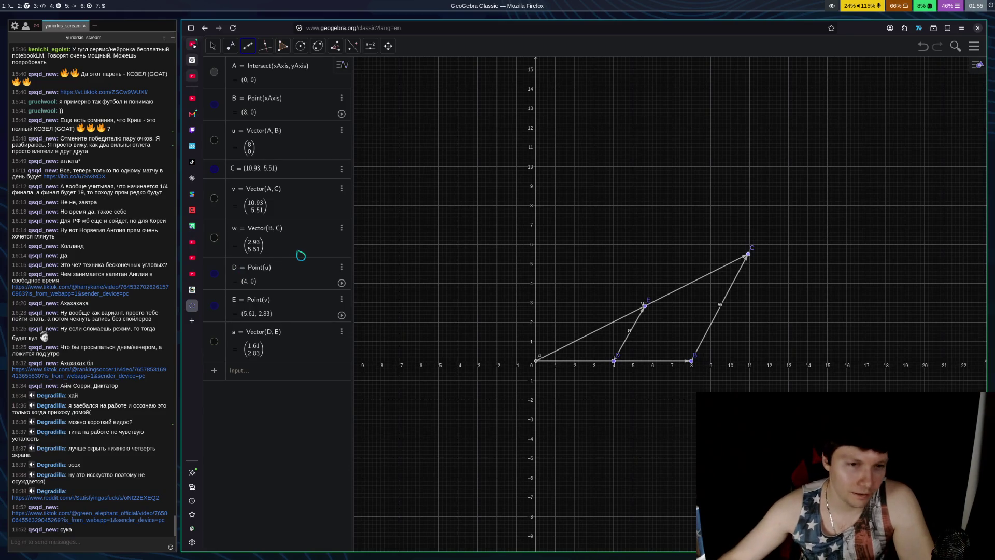
- Return to the Google AI Studio tab with the Möller–Trumbore chat
click(191, 194)
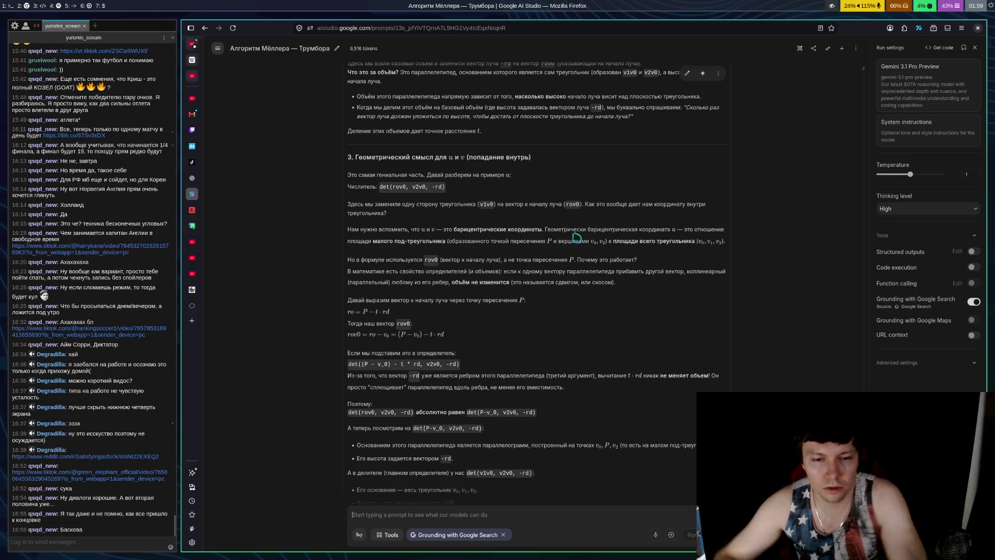
- Scroll to the Финальная магия and Резюме sections at the end of Gemini's answer
scroll(560, 389, down, 3)
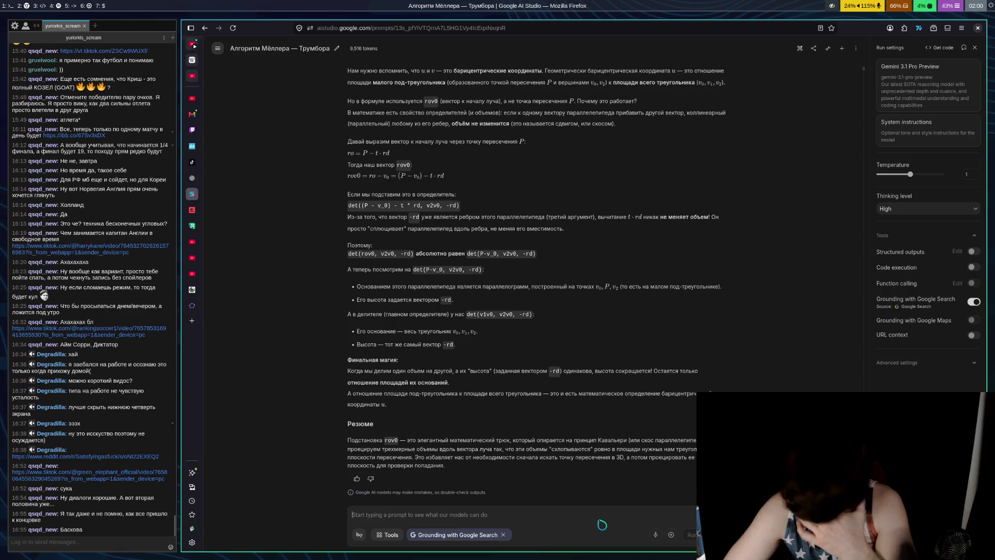
- Send a Russian follow-up asking why parallelepiped volume matters if everything moves to the ray origin
key(alt+shift)
text(Погод)
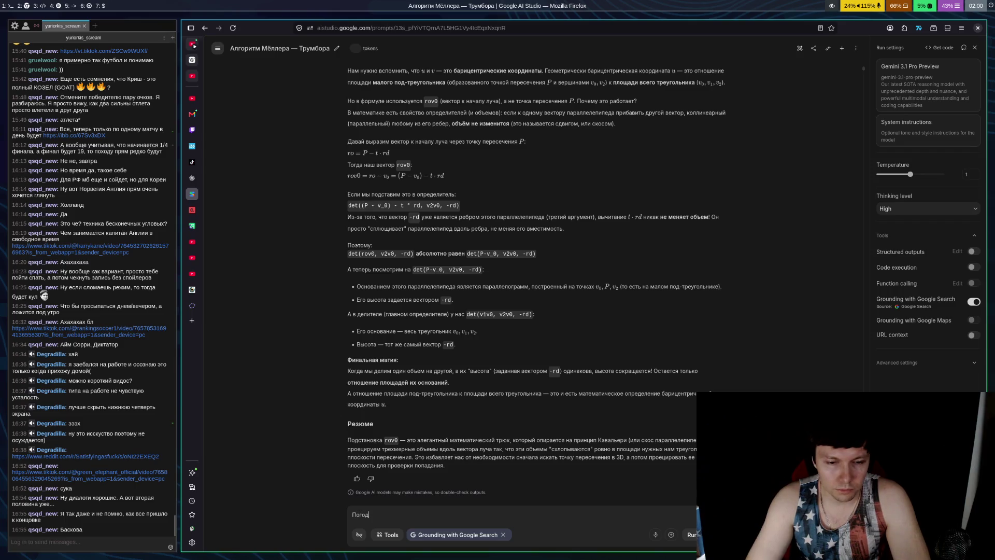
text(и. А причем )
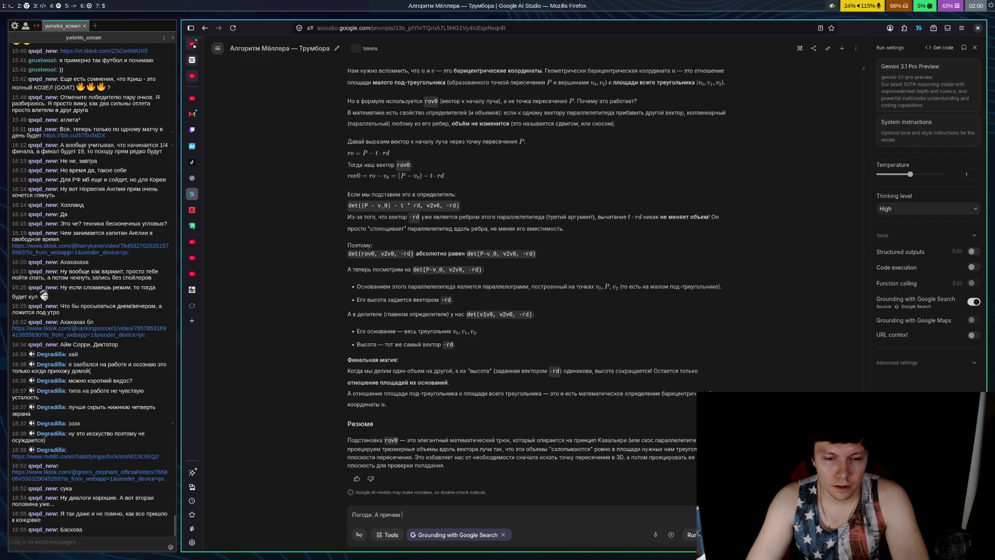
text(тут объ)
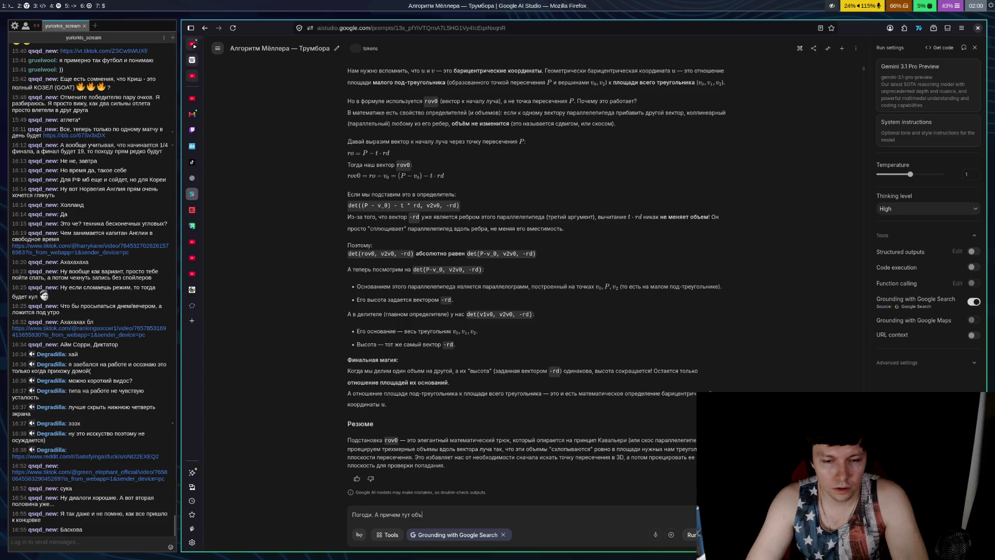
text(м ра)
key(BackSpace)
key(BackSpace)
text(параллелепипеда)
key(BackSpace)
key(BackSpace)
text(а если мы)
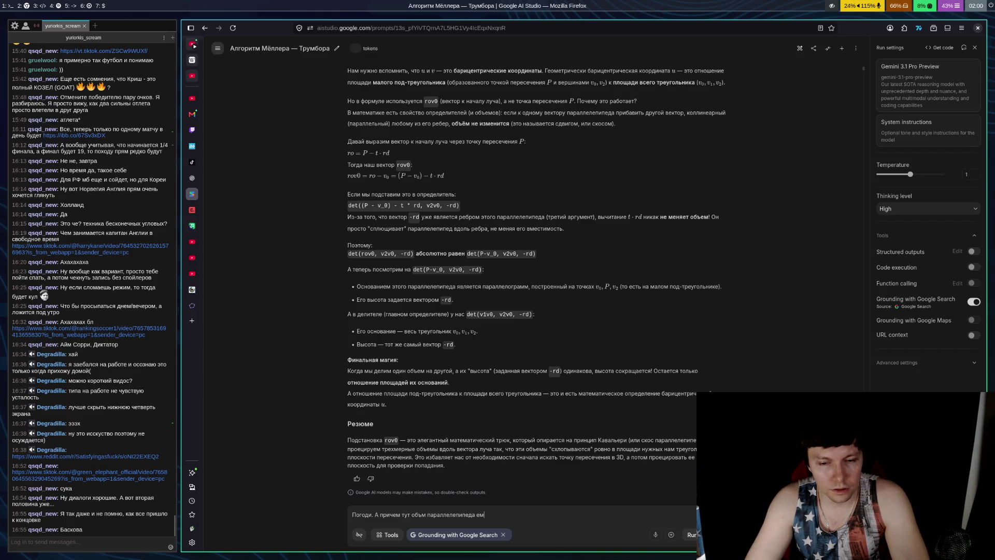
text( тя)
text(нем все в )
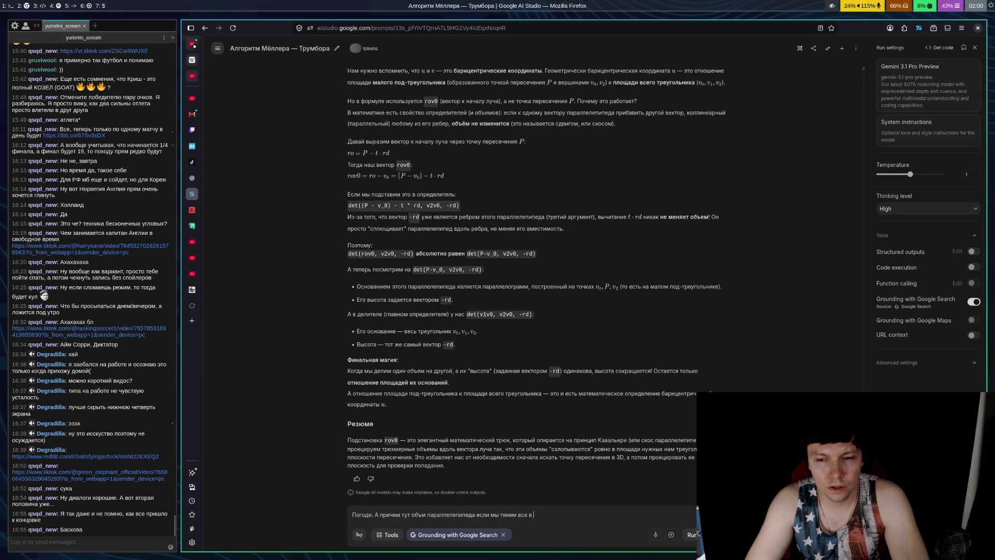
text(ориджин луча)
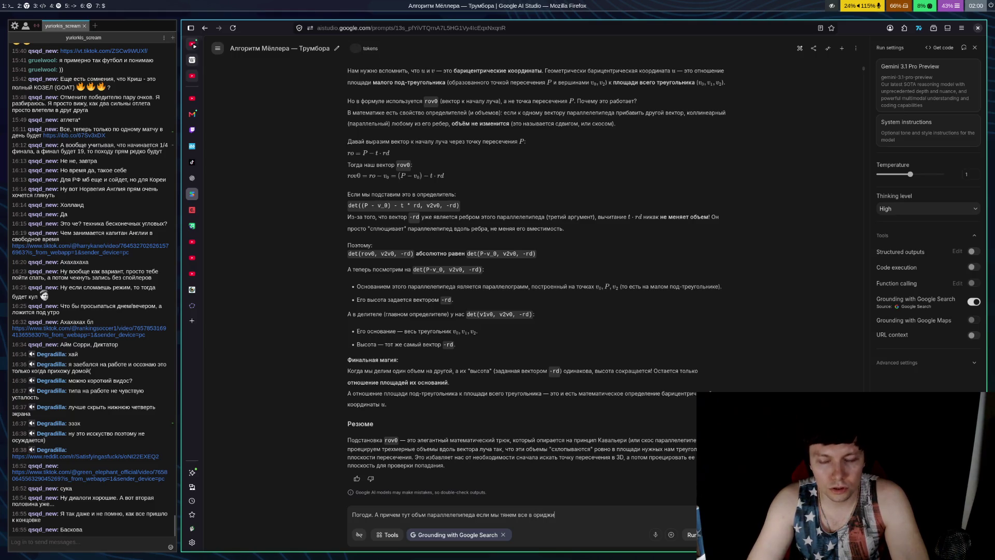
text(?)
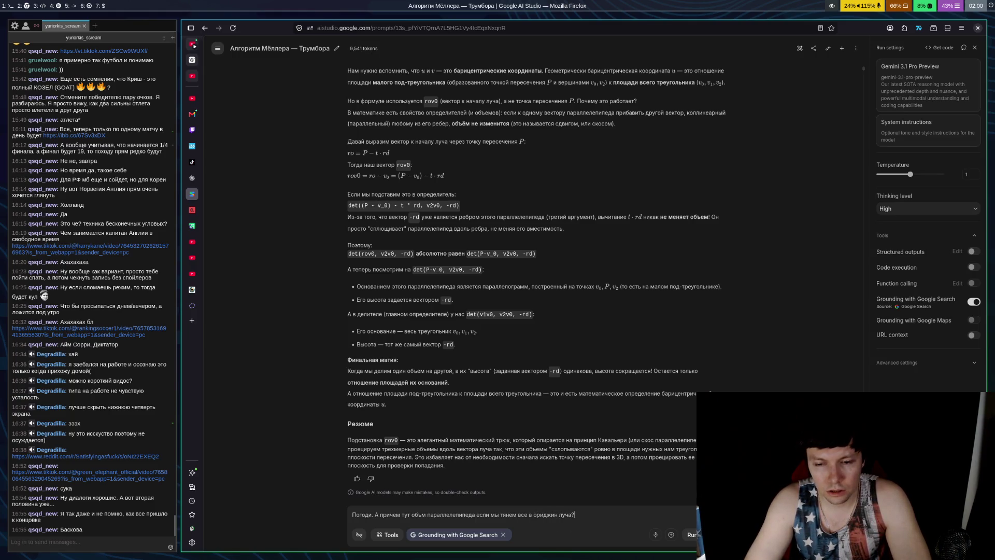
key(ctrl+Return)
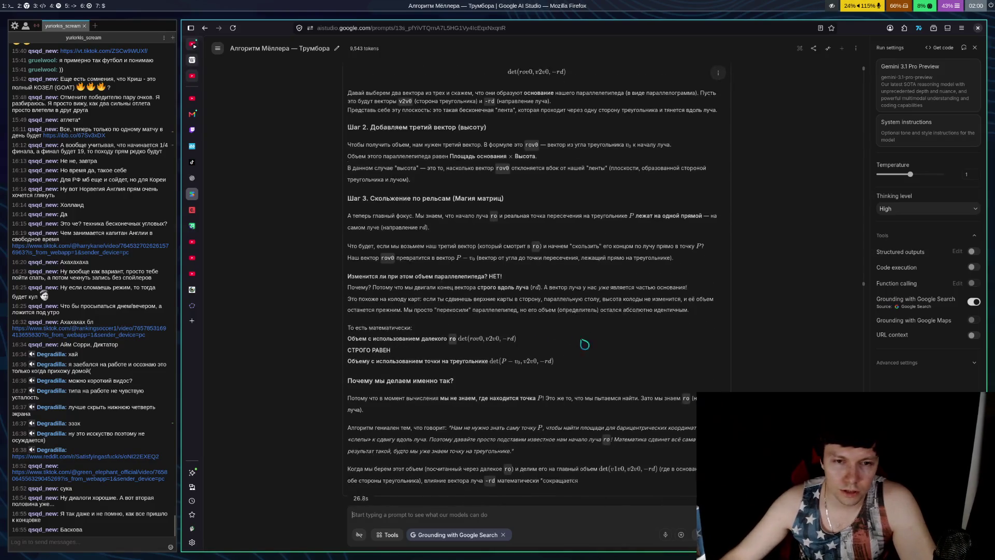
- Scroll up through Gemini's reply about sliding the third vector along the ray
scroll(628, 313, up, 3)
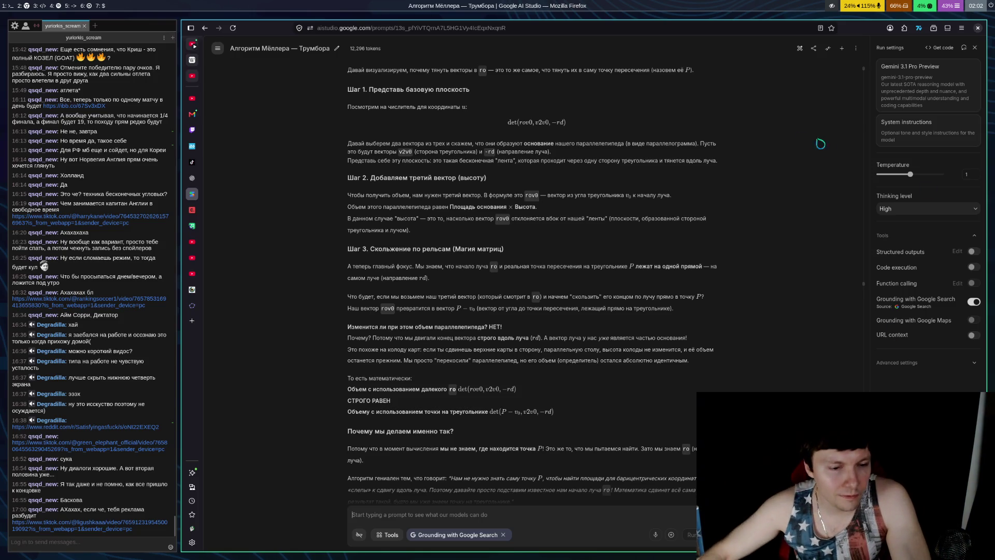
- Switch to the Twitch channel tab showing the live broadcast
click(192, 131)
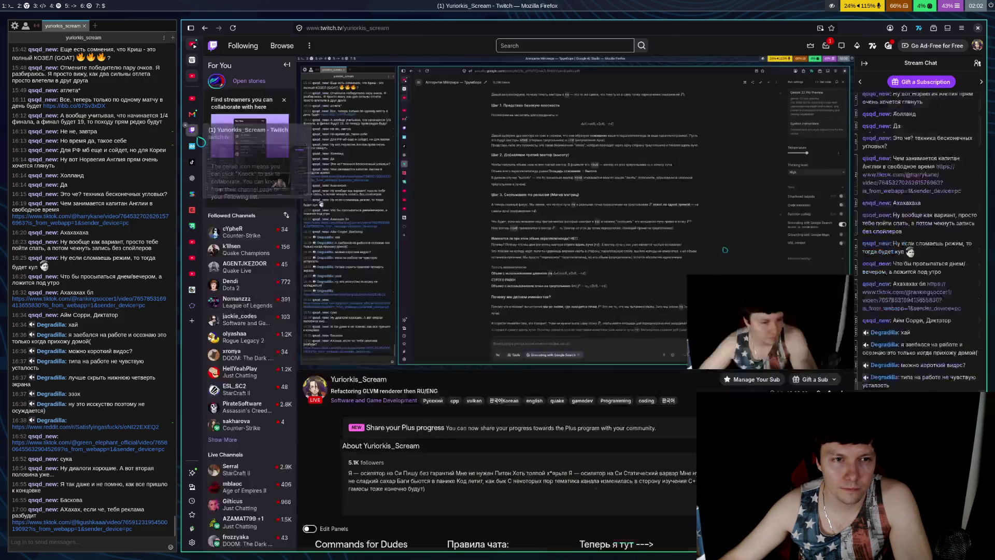
- Open the TikTok football video linked in the Twitch chat
click(817, 378)
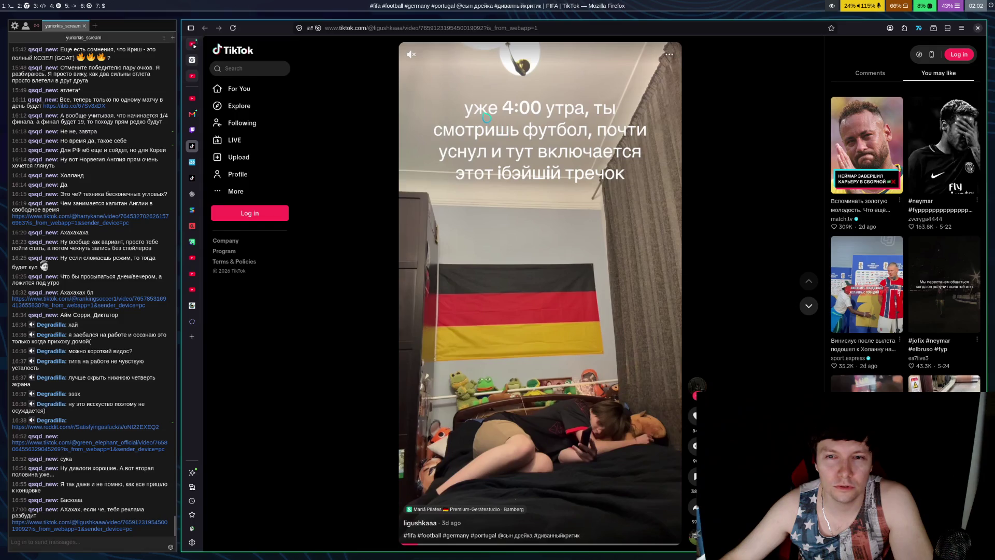
- Unmute and watch the TikTok football clip, pausing it once, then return to Twitch
click(431, 55)
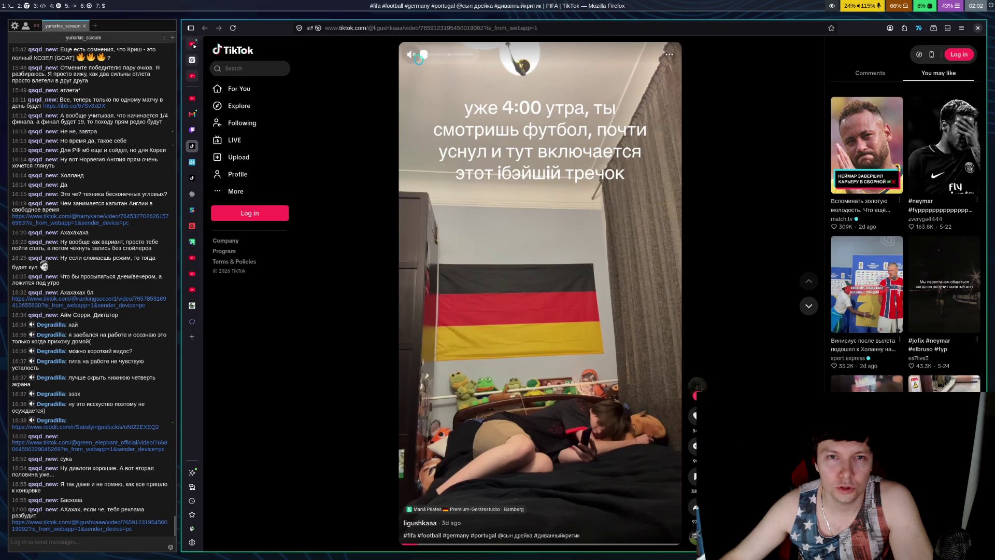
click(515, 176)
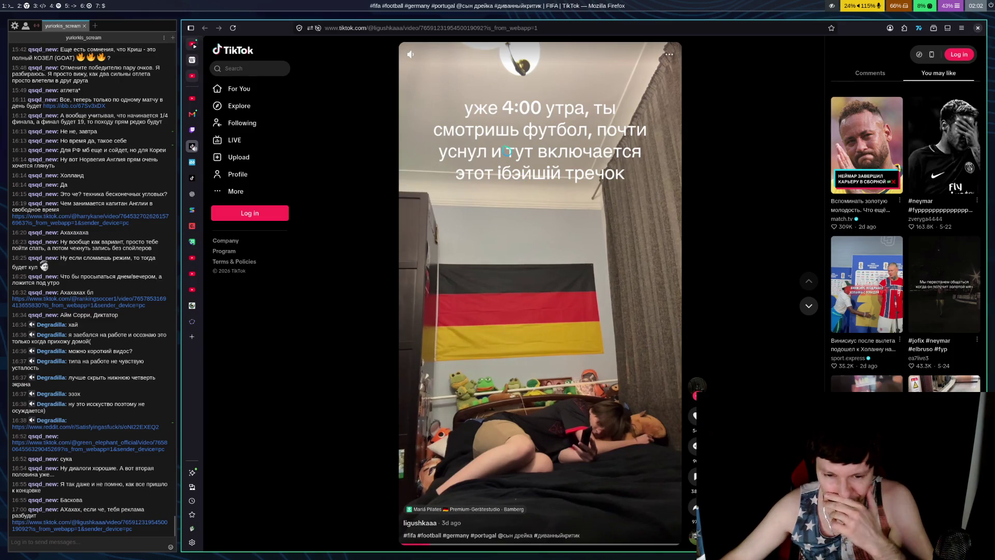
click(535, 205)
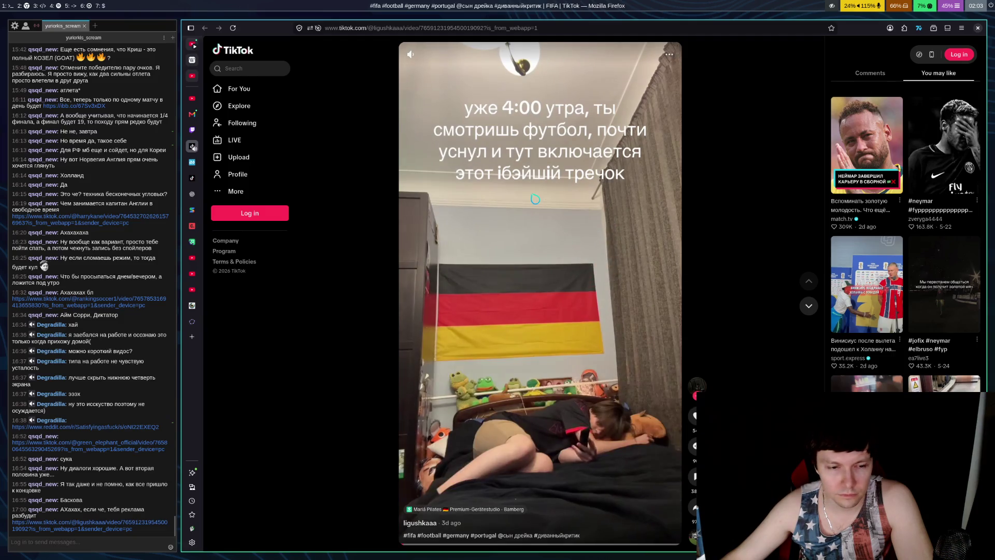
key(ctrl+shift+Tab)
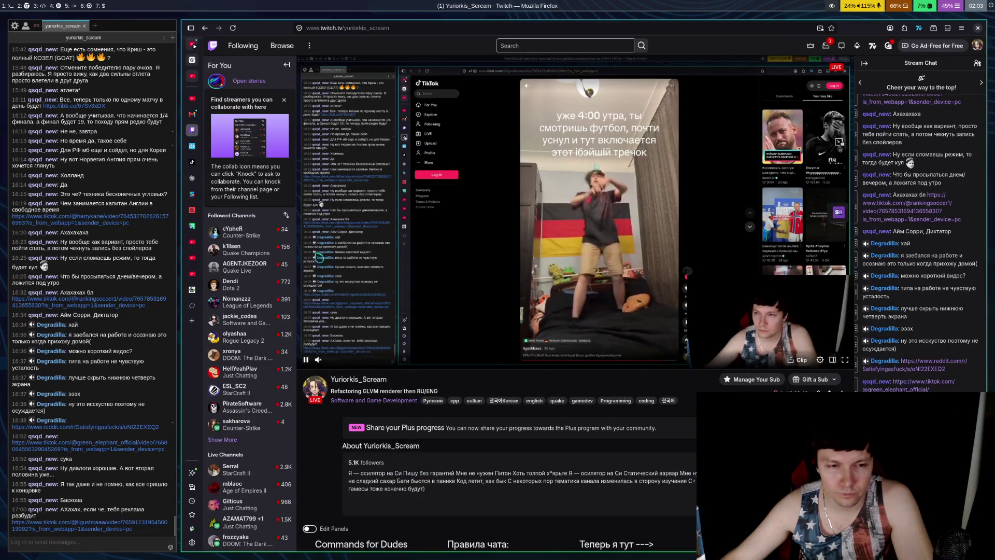
- Go back to the AI Studio chat showing Gemini's Шаг 1–Шаг 3 explanation
click(191, 193)
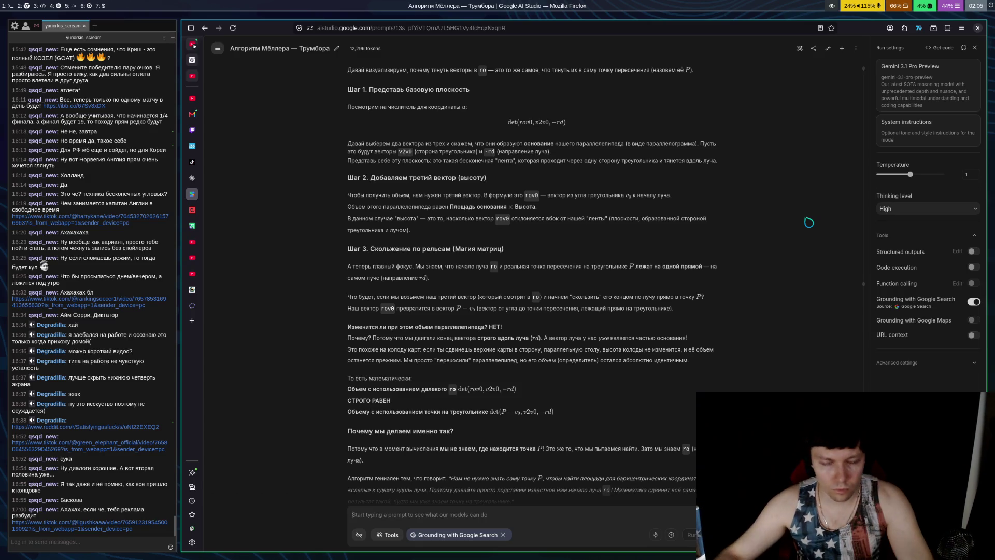
- Ask whether one triangle edge plus the ray direction is used, quoting the 'высота' paragraph, and run it
text(Так мы берем в итоге не бер)
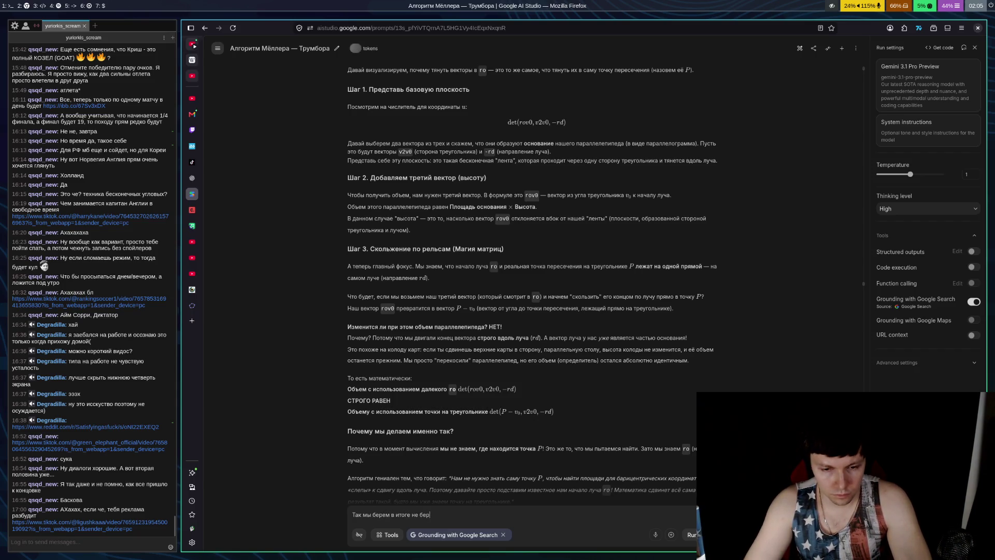
key(BackSpace)
key(BackSpace)
key(BackSpace)
text(ребка треуголь)
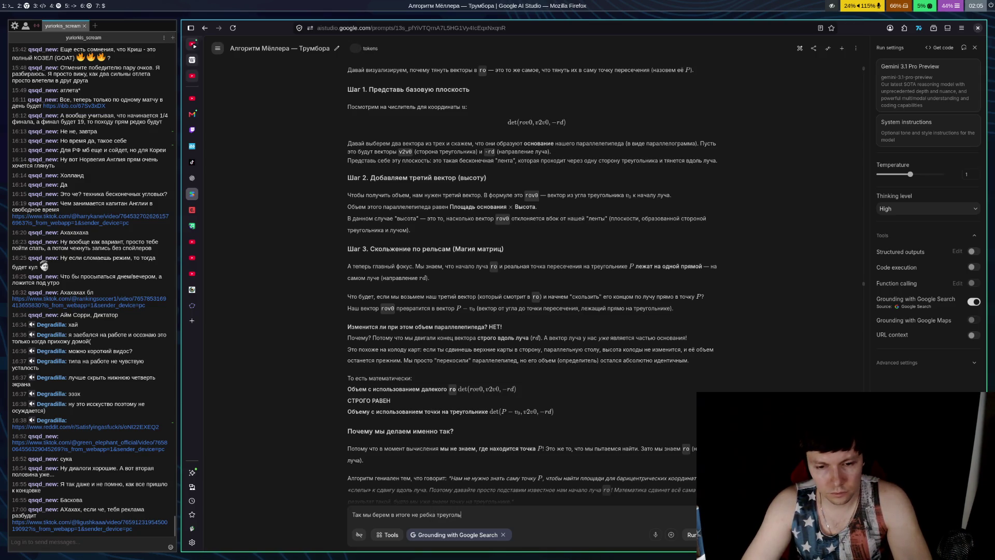
text(ника а одн)
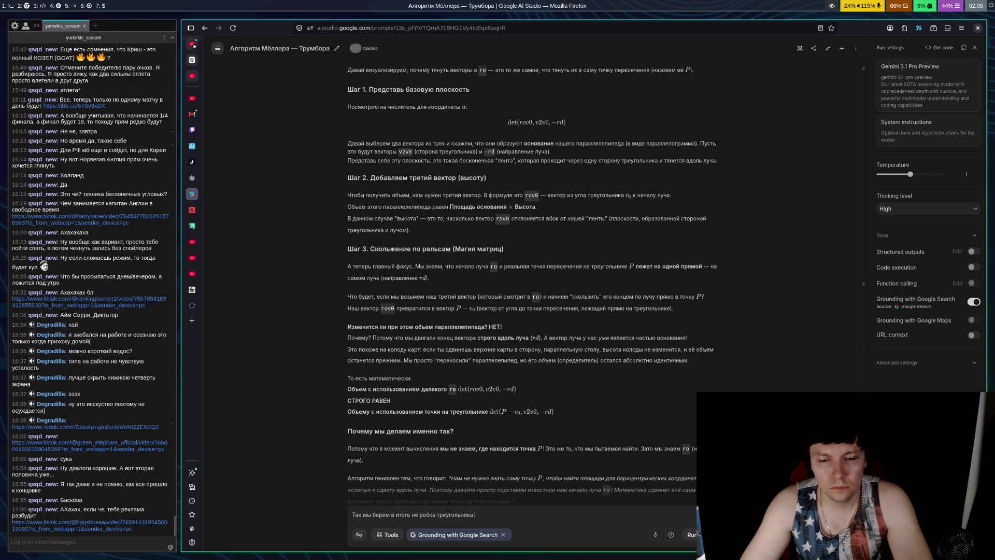
text(о ребро и)
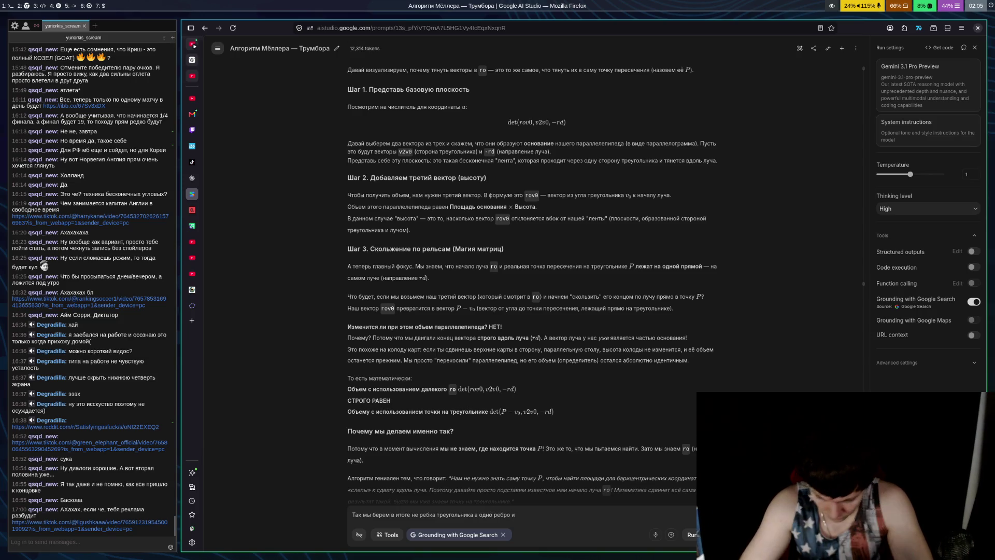
text( напрв)
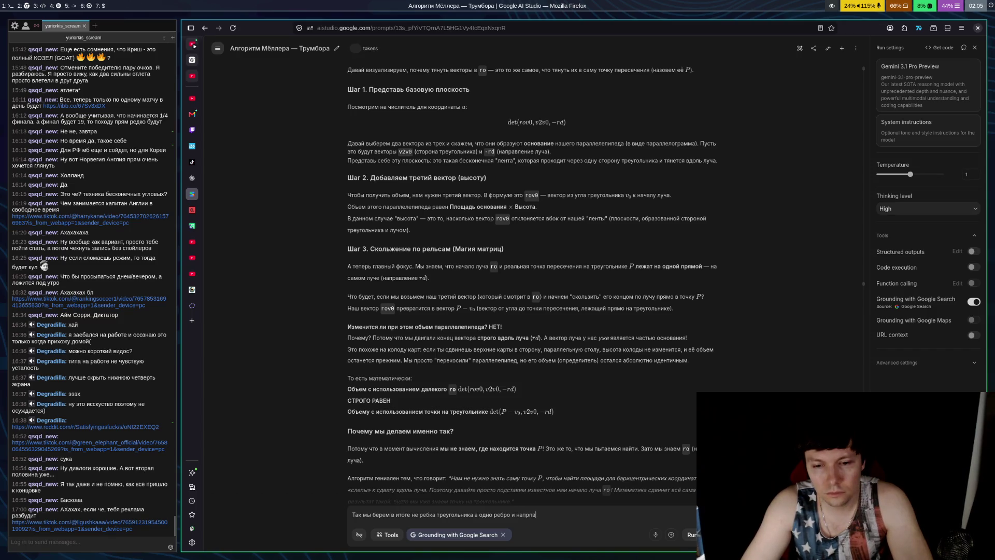
text(авление )
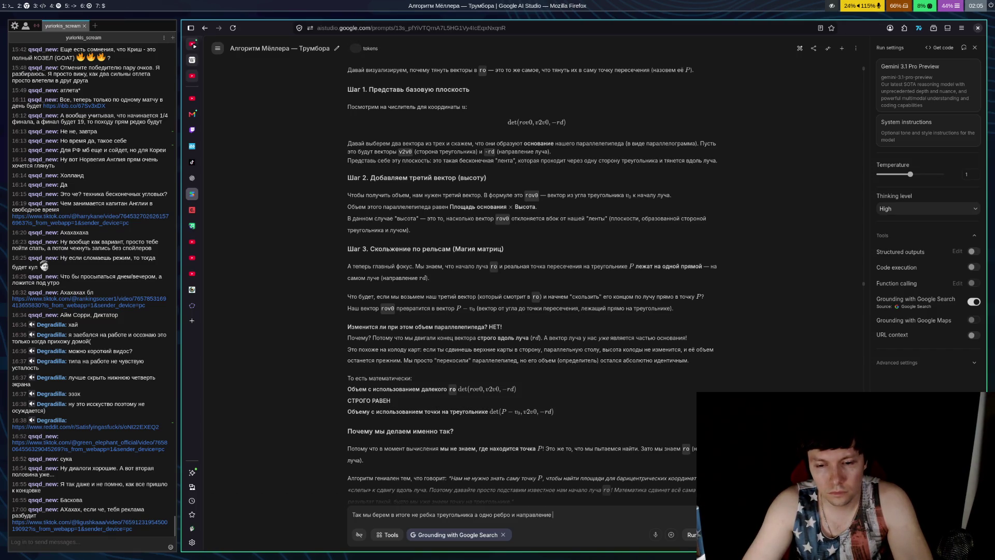
text(луча? )
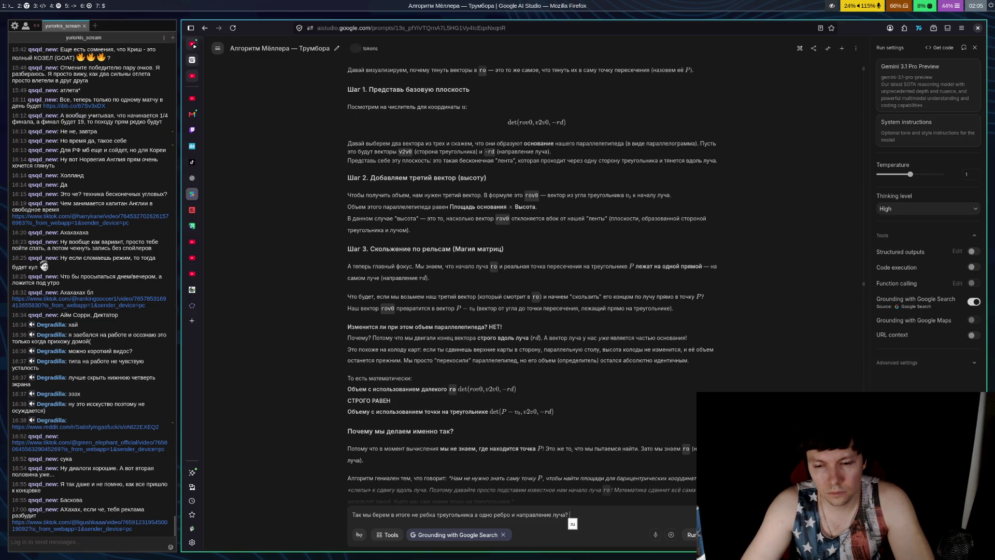
text(А что з)
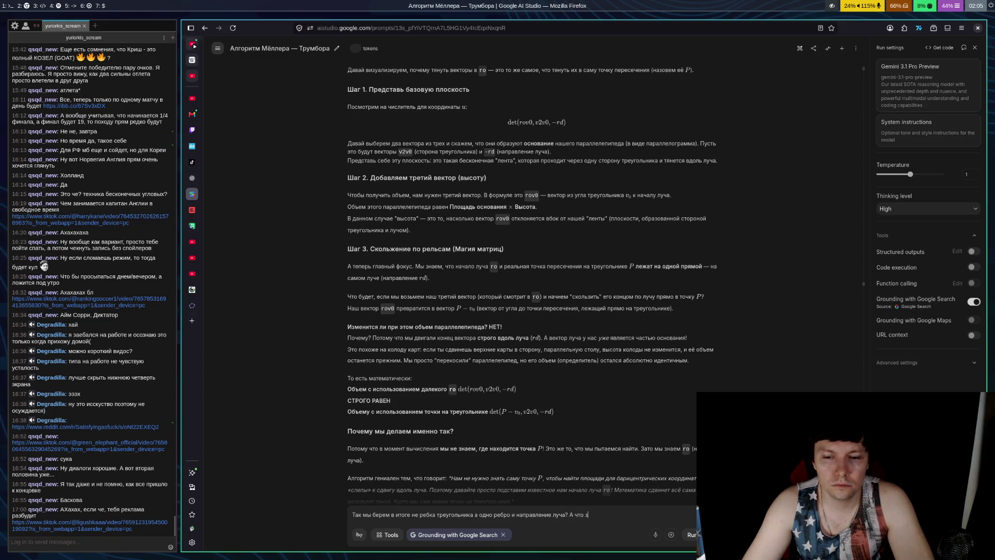
text(начит:)
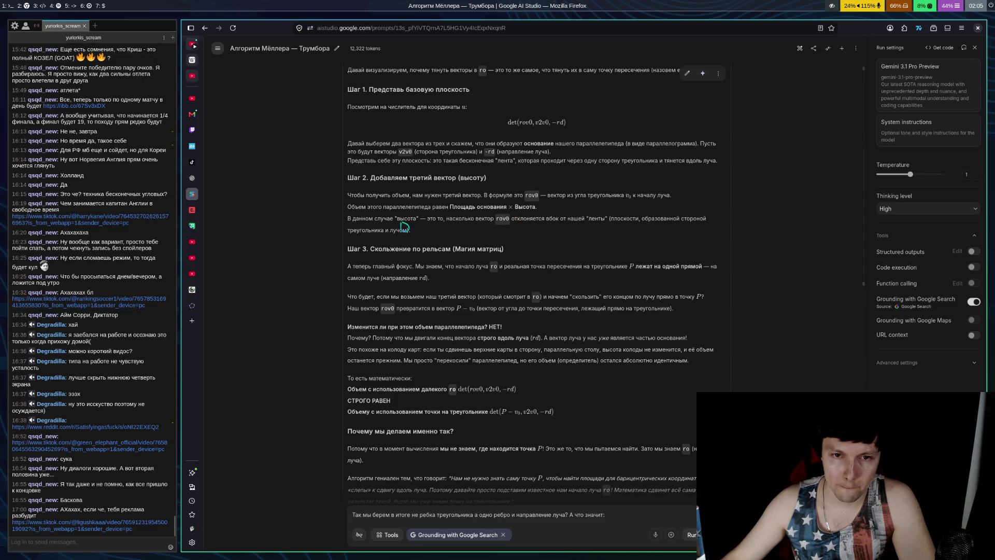
mouse_move(347, 220)
mouse_down()
mouse_move(505, 230)
mouse_move(553, 223)
mouse_move(473, 229)
mouse_up()
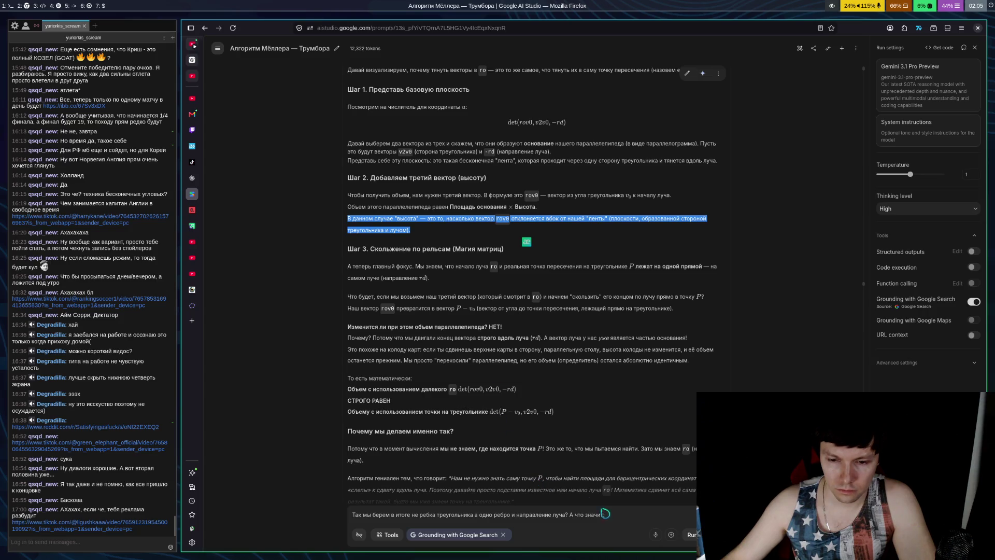
click(618, 522)
key(ctrl+Return)
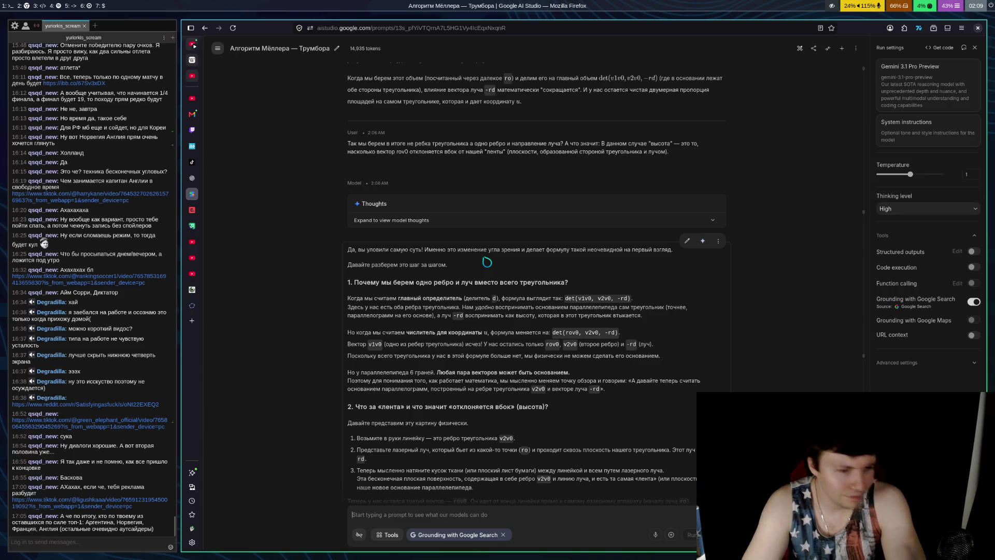
- Switch to OBS Studio and put the stream on the afk scene
key(super+6)
click(52, 386)
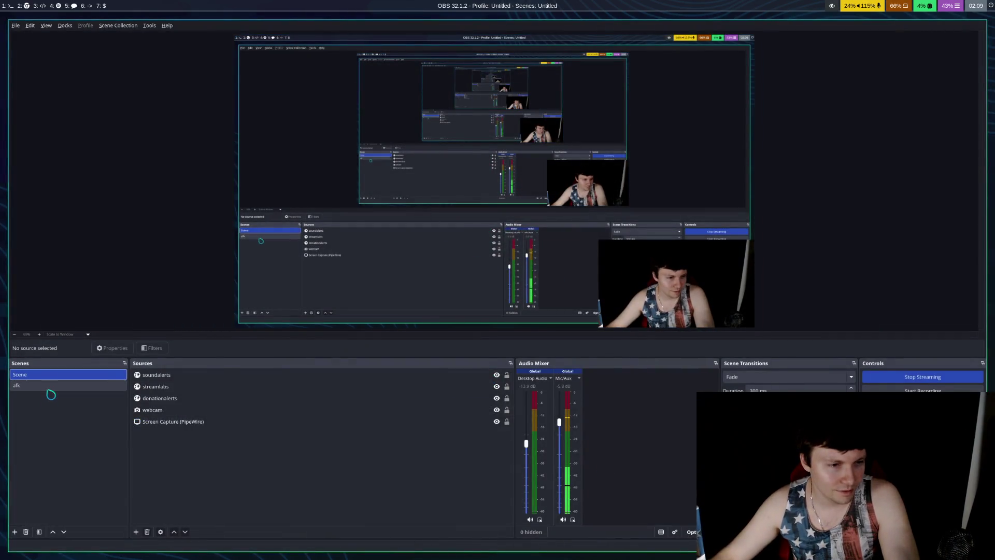
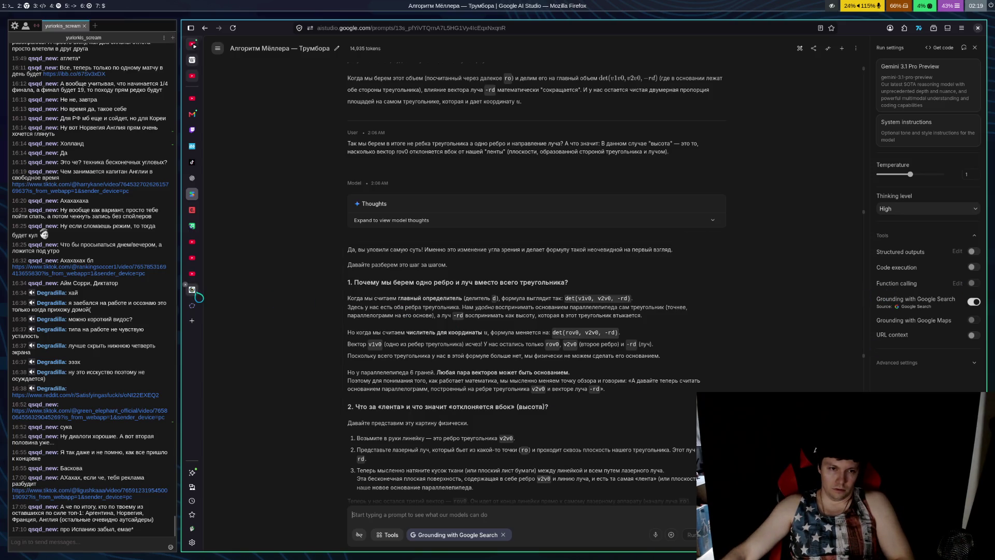
- Look over the Triangle intersection shader code, then return to the Möller–Trumbore chat
click(192, 290)
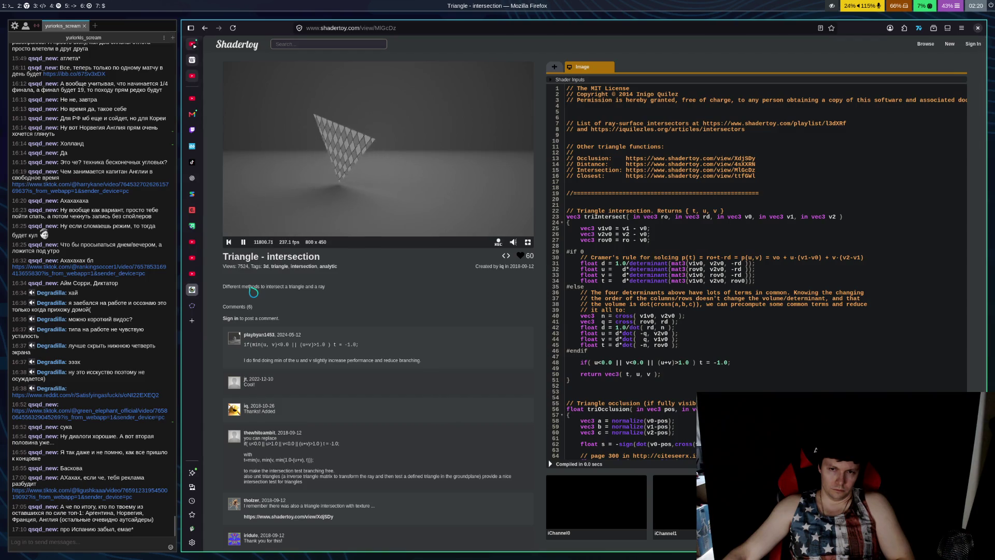
click(191, 194)
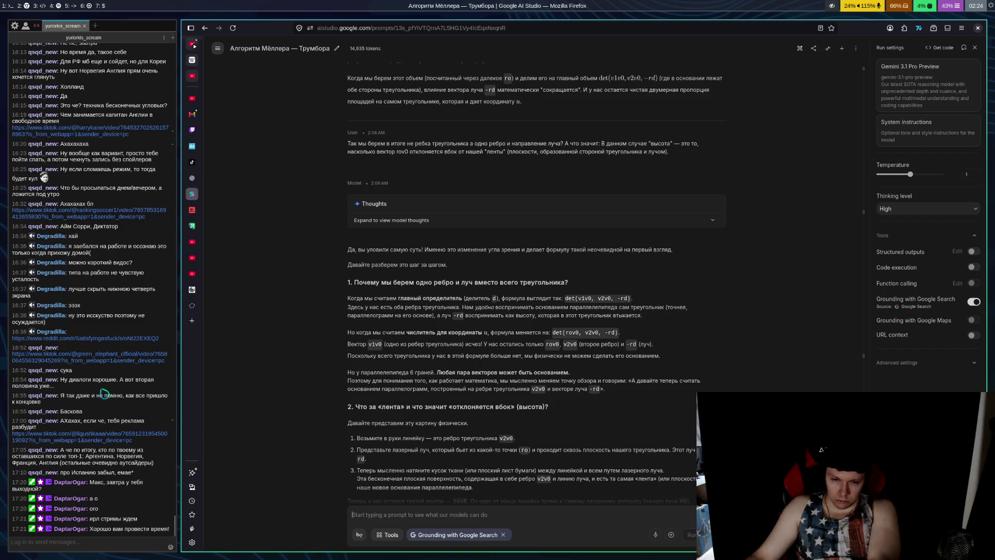
scroll(570, 293, down, 2)
- Scroll through Gemini's reply and begin the follow-up question 'Как может и ребро треугольника и луч…'
scroll(642, 287, down, 2)
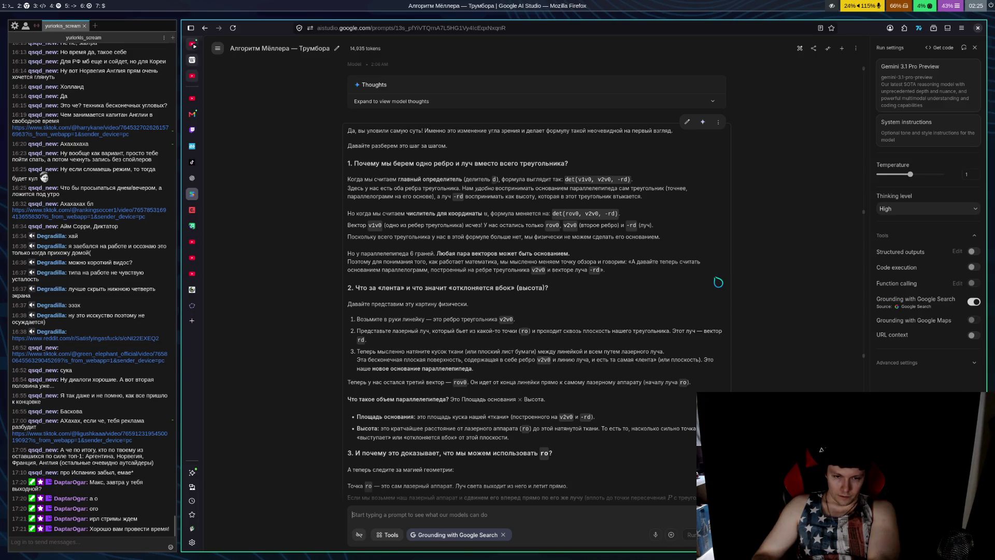
scroll(623, 430, down, 3)
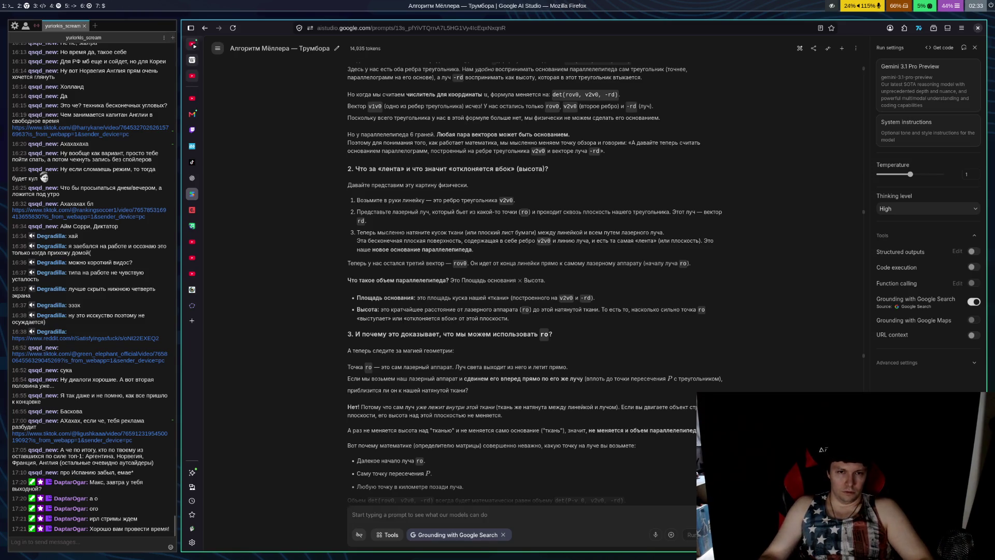
text(Как може)
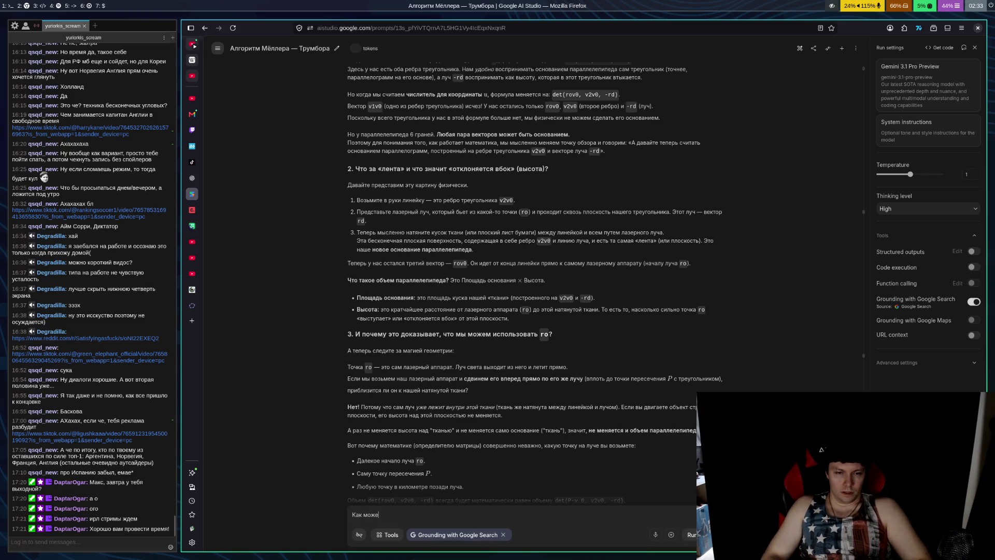
text(т и )
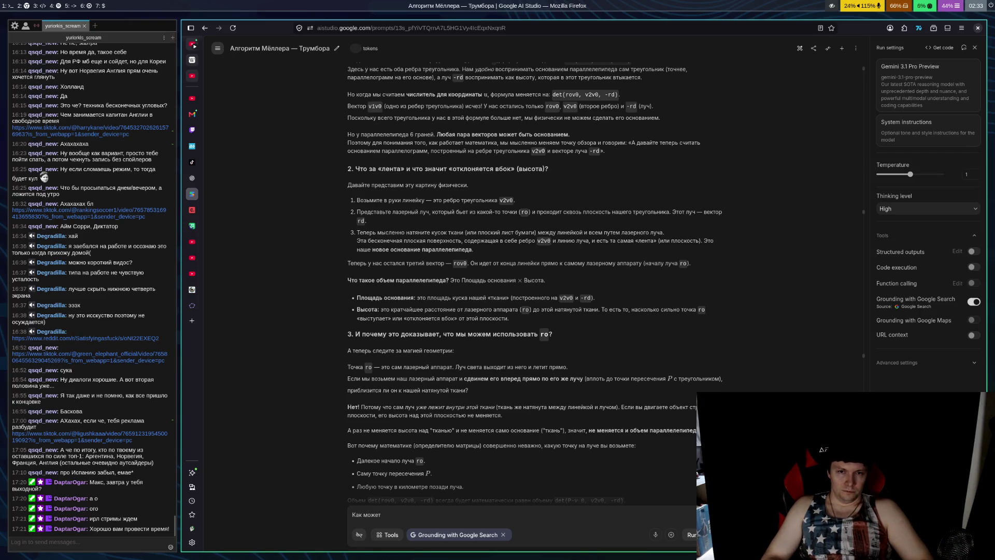
text(ребр)
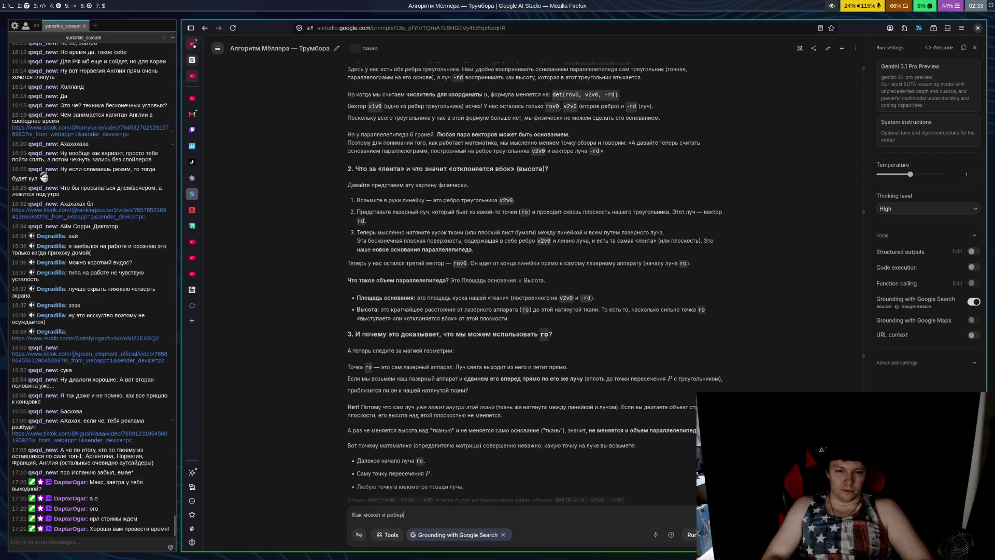
text(о треу)
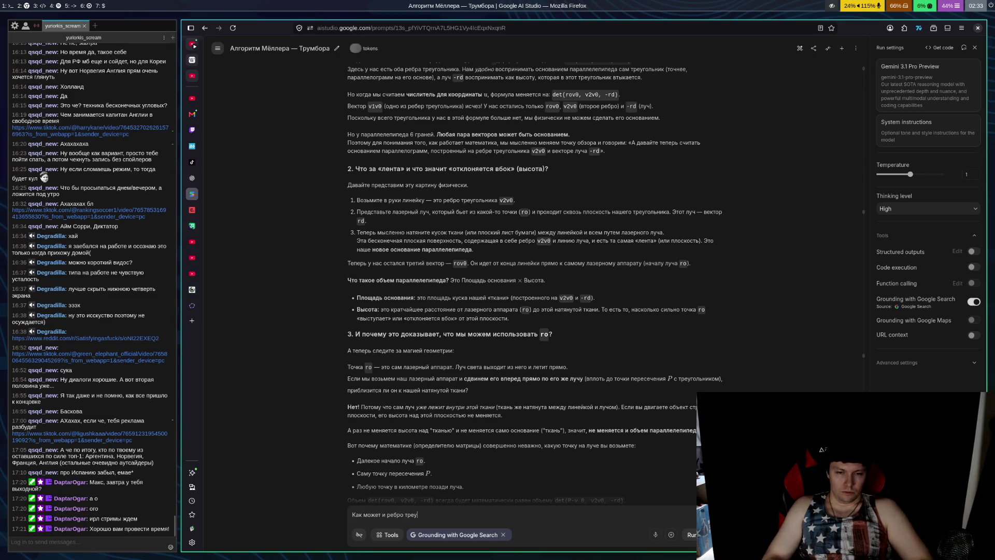
text(гольника и луч )
text(который )
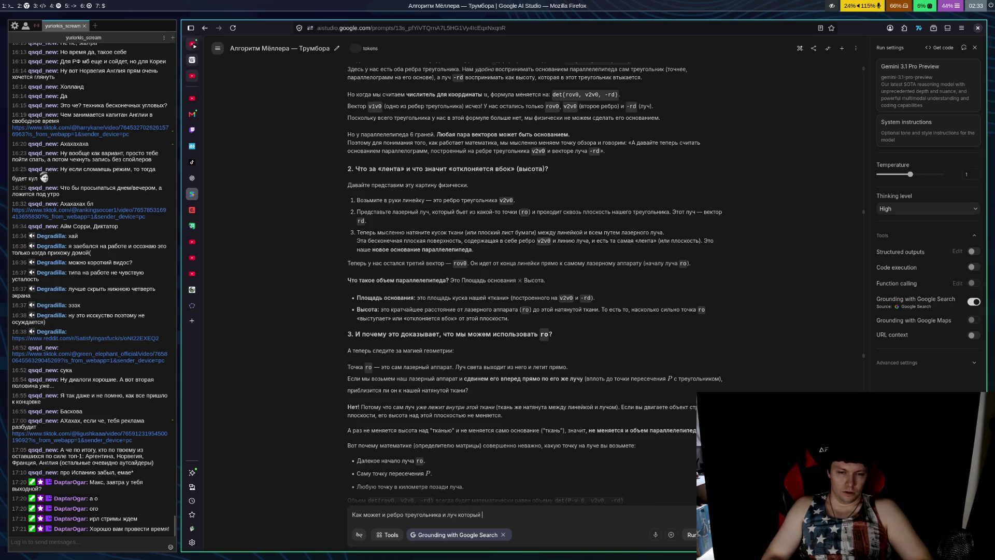
text(бьет в)
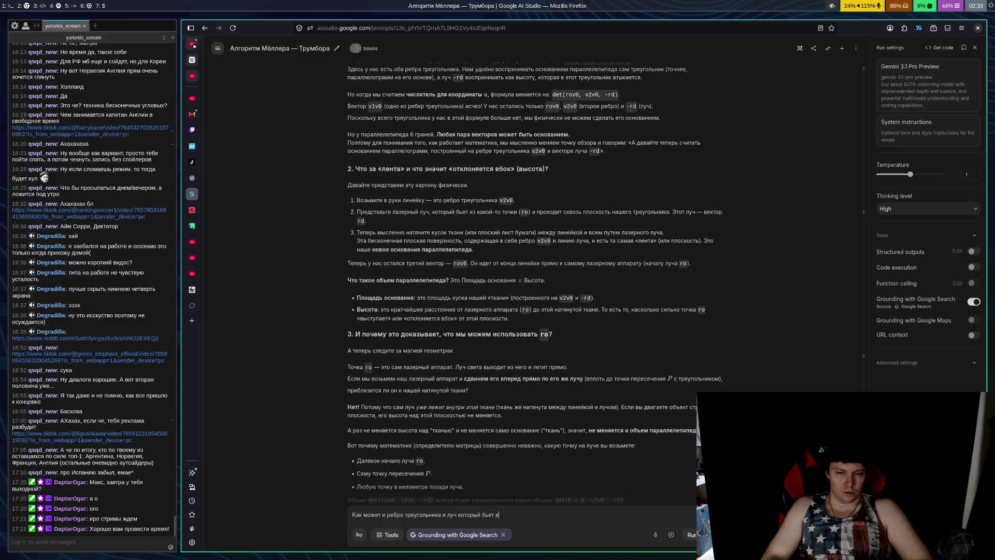
text( произвольно)
text(е место в пло)
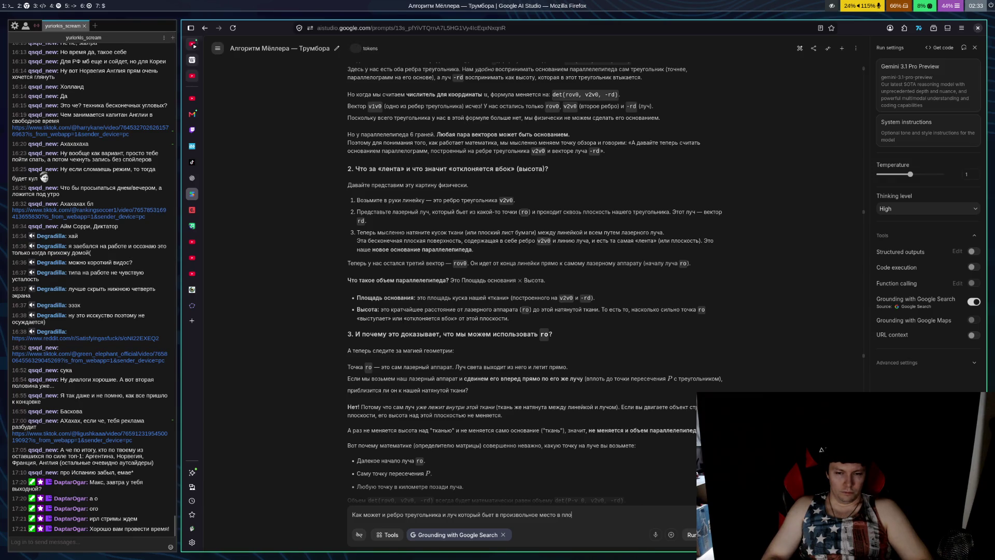
text(скости треуг)
text(ольн)
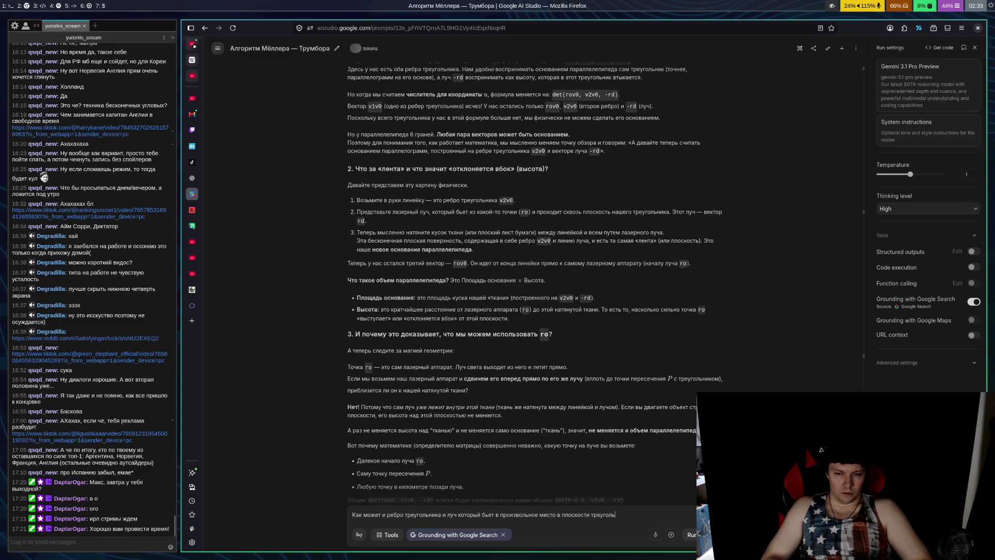
text(и)
text(ка )
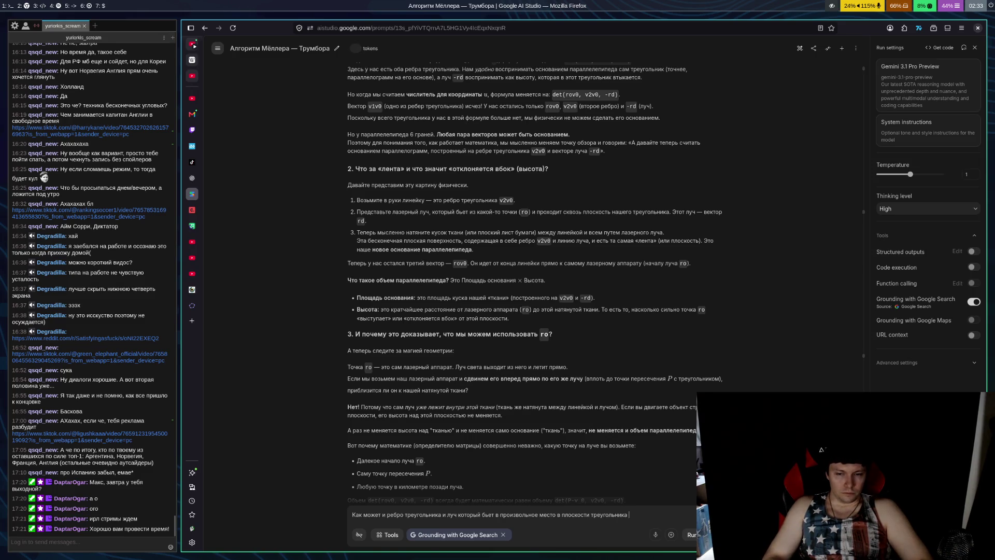
text(находять)
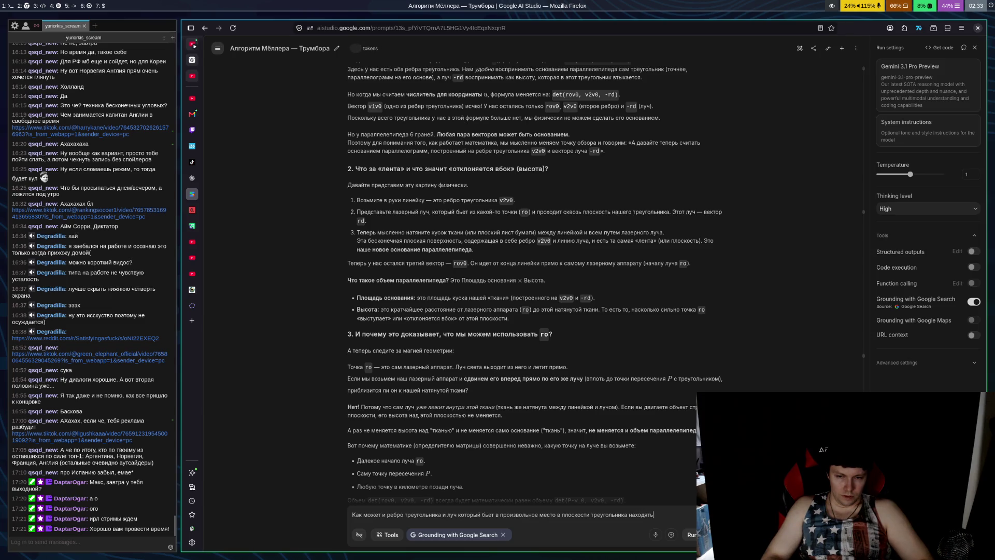
text(ся в одной плос)
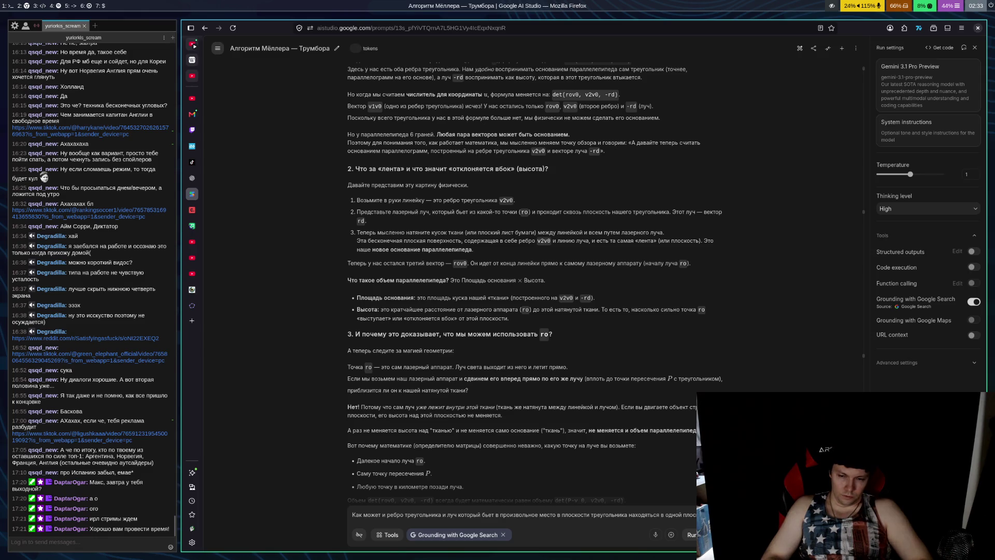
text(кости цу)
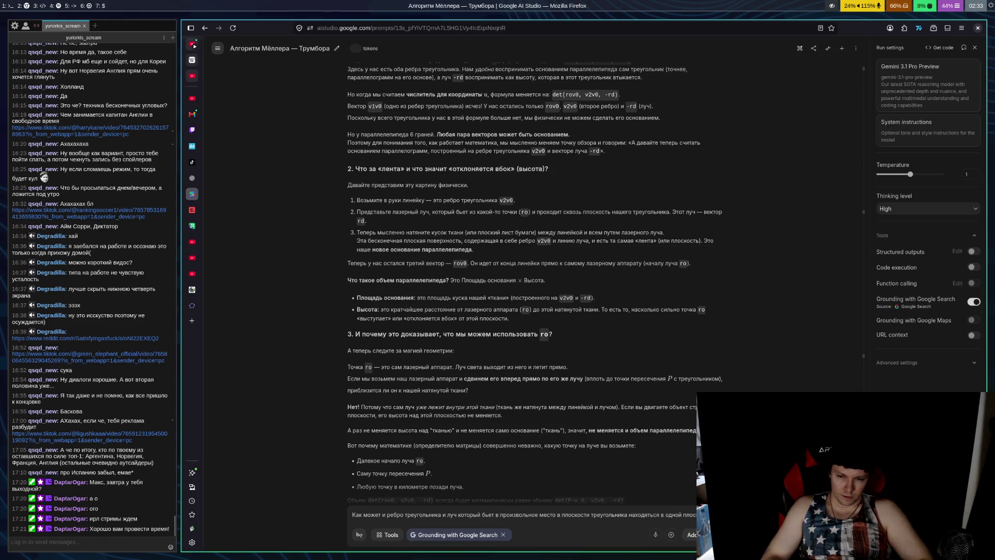
- Delete the stray letters at the end of the drafted follow-up question
key(BackSpace)
key(BackSpace)
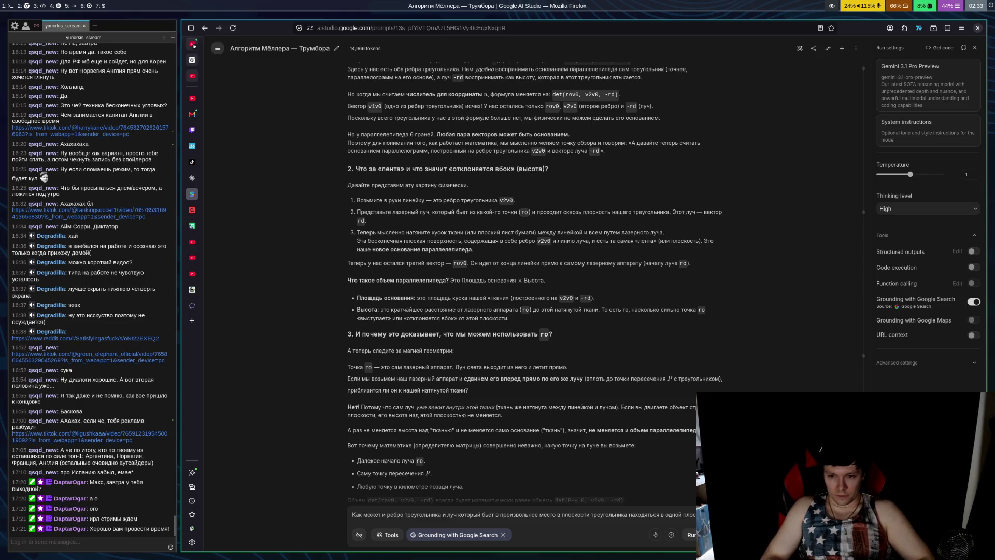
- Add a second line asking about a ray hitting the triangle's centre, then submit the question to Gemini
text(Что ес)
key(BackSpace)
text(ли лу)
text(не)
key(BackSpace)
key(BackSpace)
key(BackSpace)
text(пада)
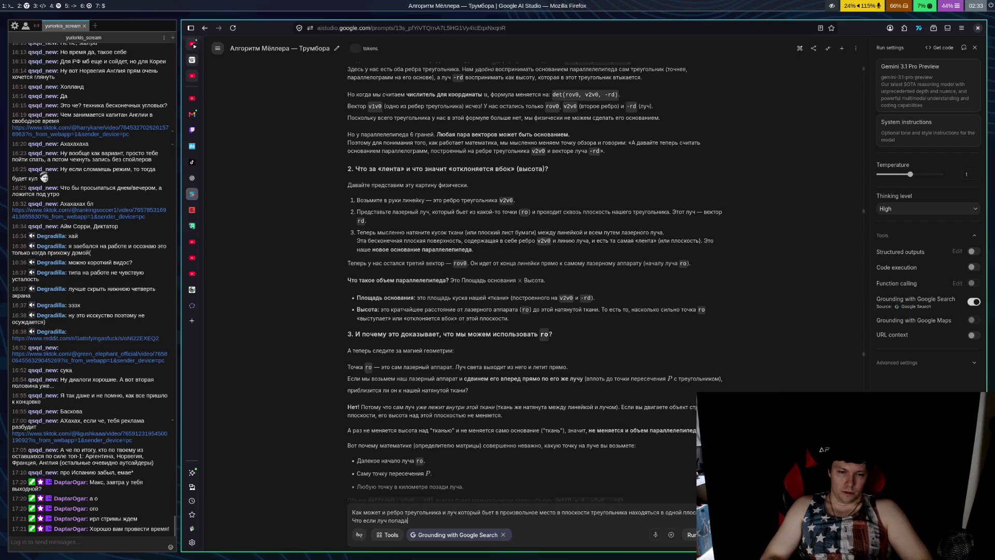
text(ет в цент)
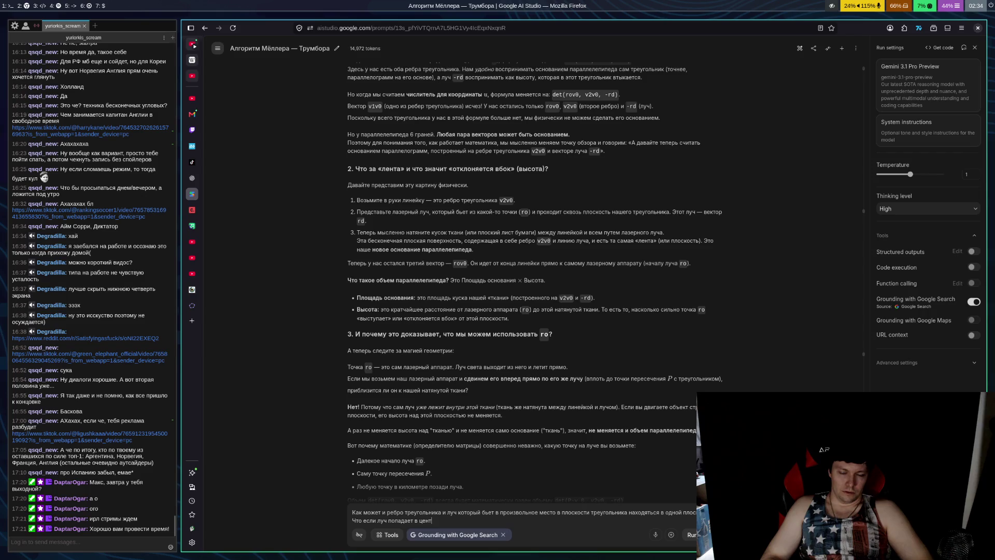
text(р треугольника. Тогда ребро ле)
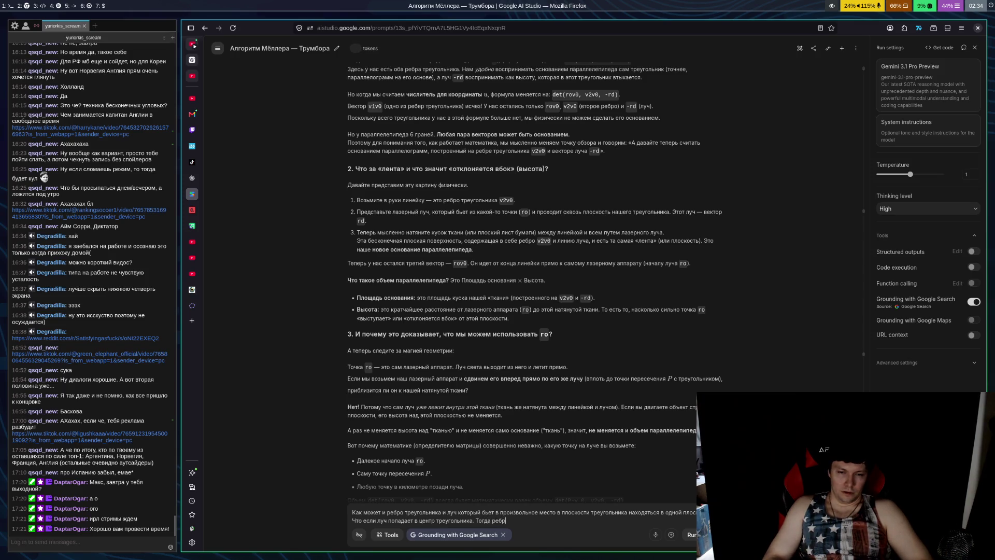
text(жит в)
text( плоскости треугольни)
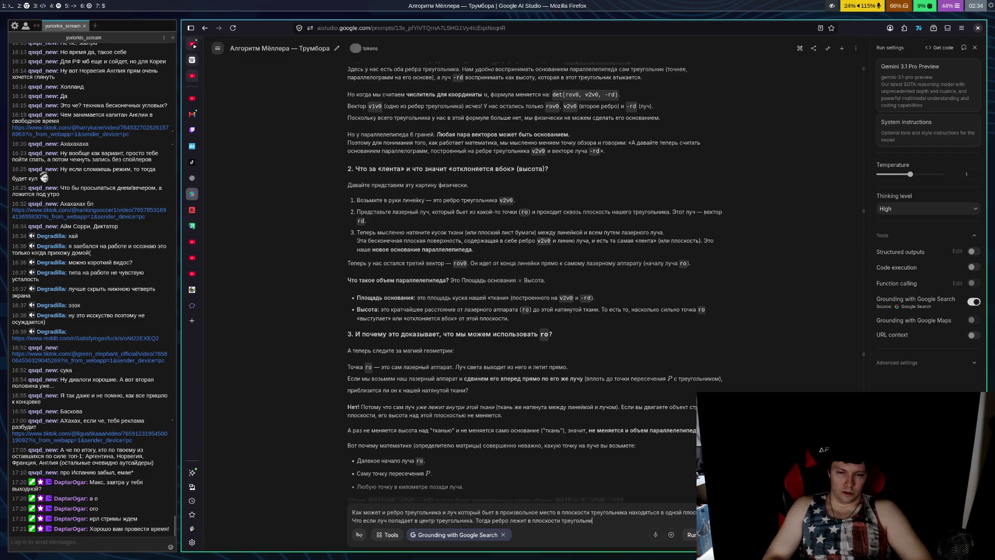
text(ка, но луч лежит в другой плоскости)
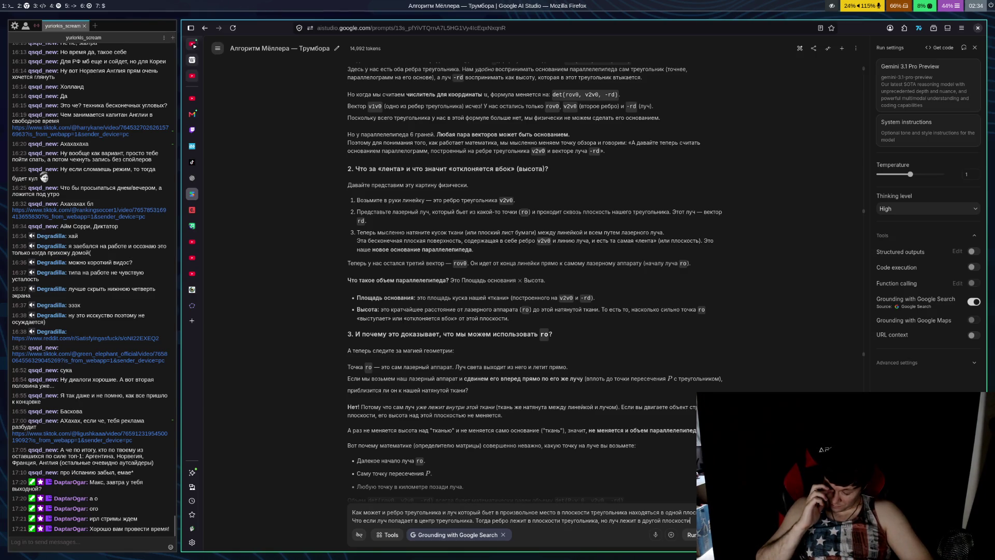
key(ctrl+Return)
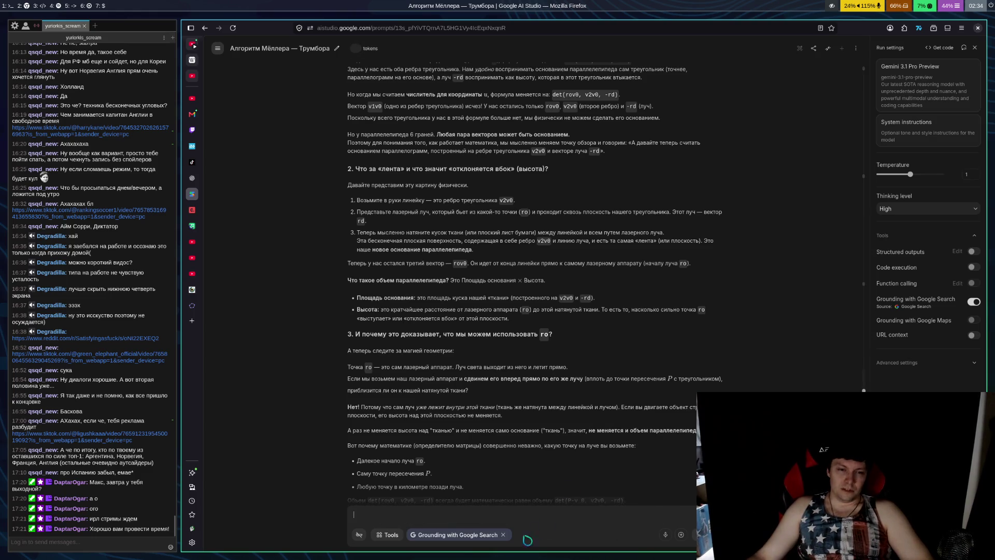